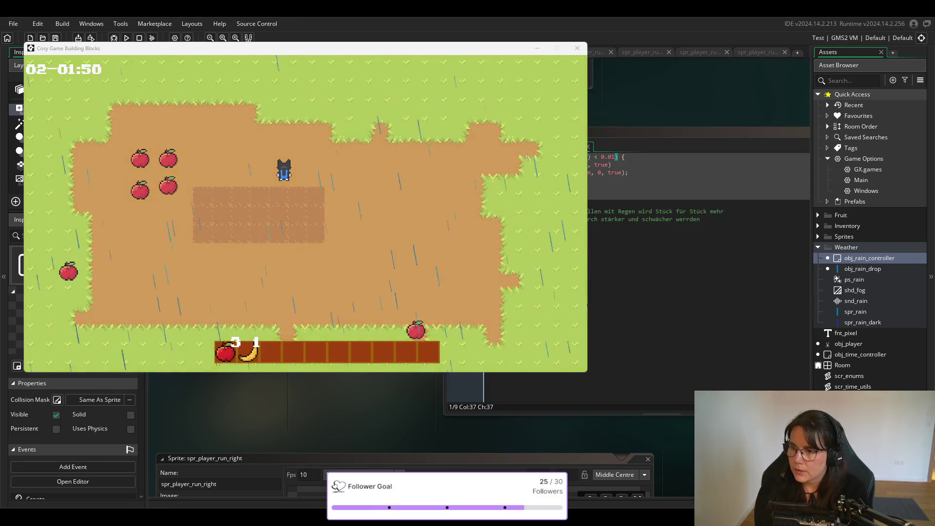
# With rain falling over the farm, skip the in-game clock ahead past 03-09:40 using the debug key
pyautogui.press('space')
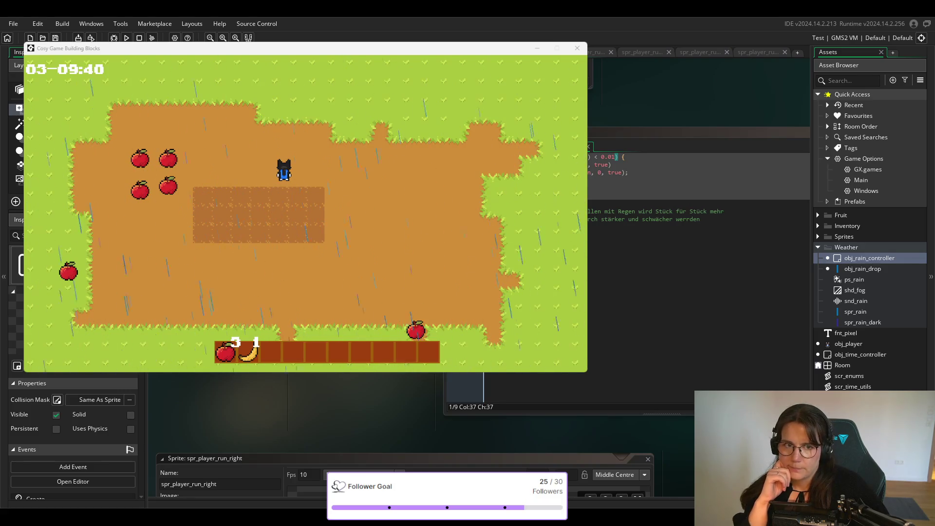
pyautogui.click(577, 47)
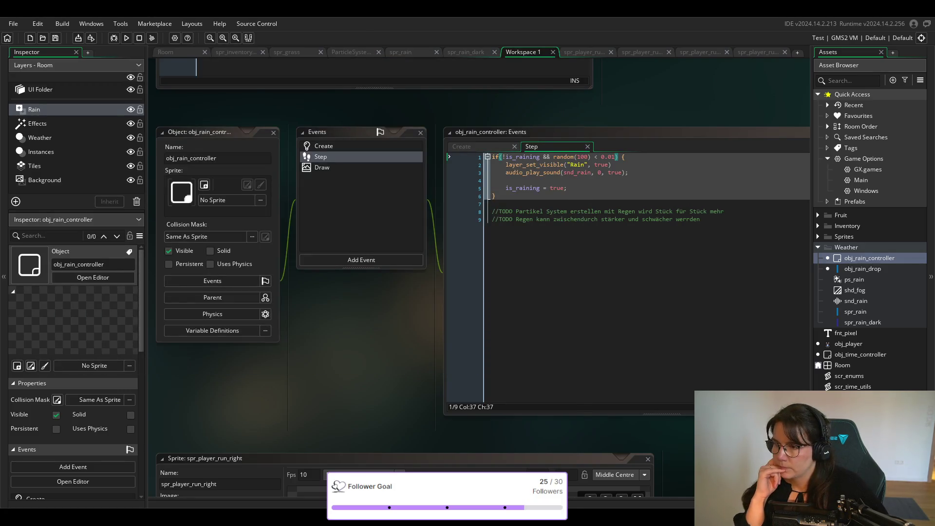